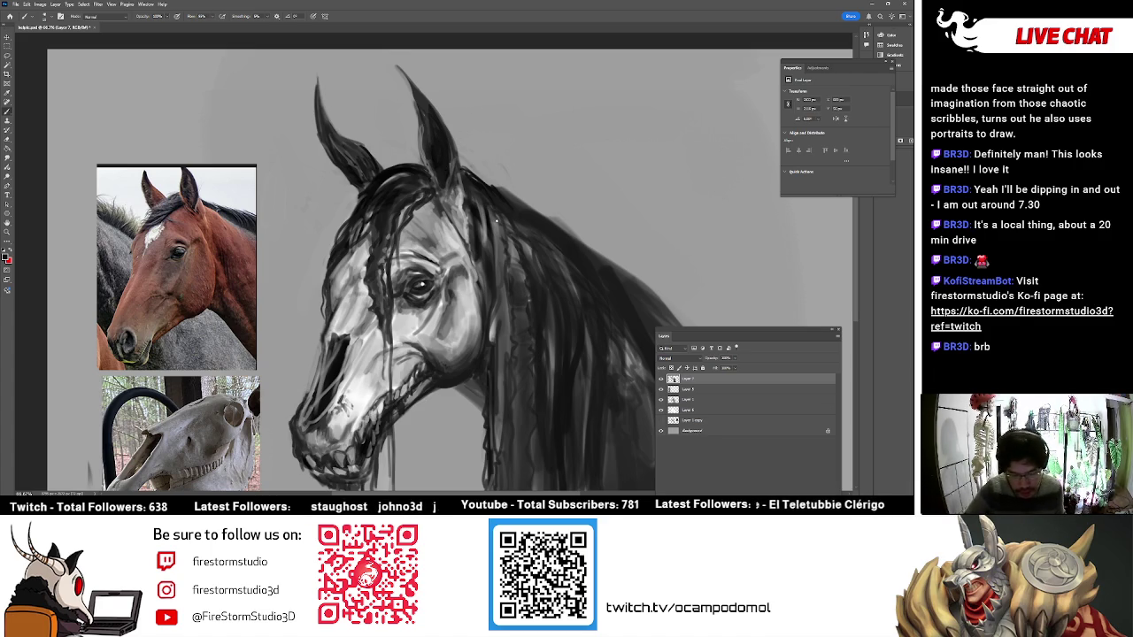
- Enlarge the brush, then shrink it back to a fine tip for cheek detail
scroll(443, 266, down, 1)
scroll(443, 265, down, 2)
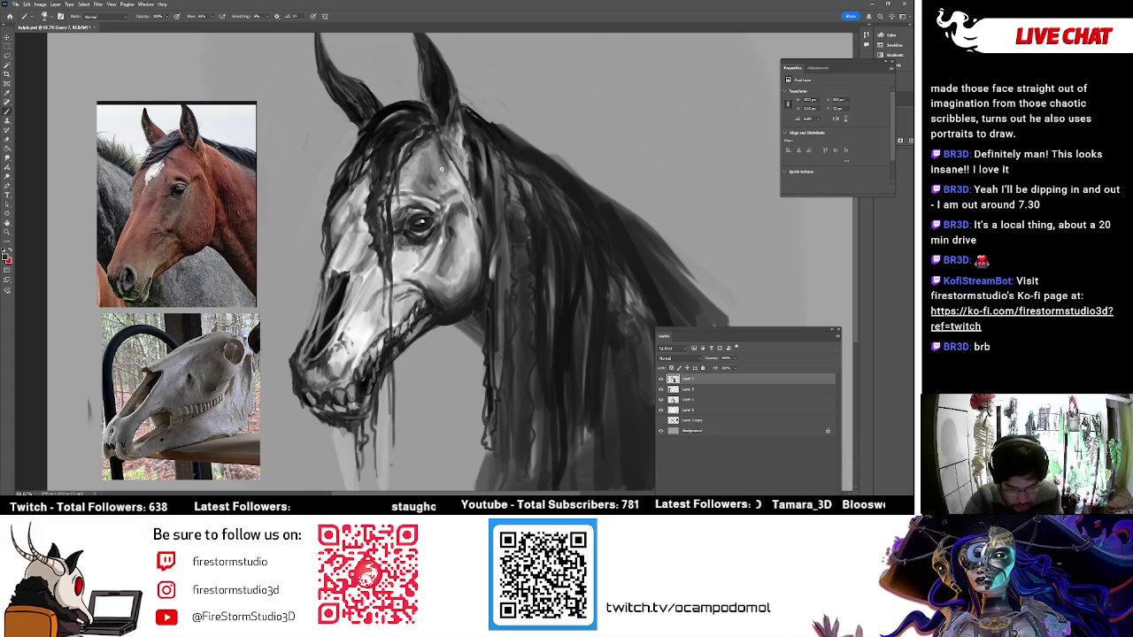
key(bracketright)
key(bracketright)
key(bracketright)
key(bracketleft)
key(bracketleft)
key(bracketleft)
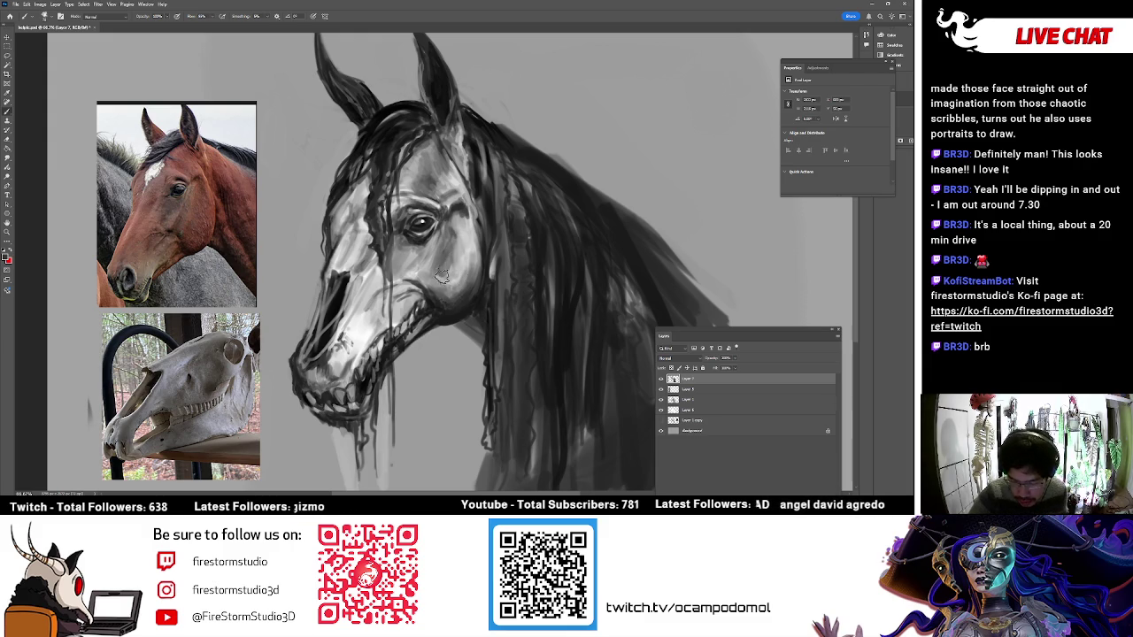
- Paint two darker strokes down the cheek below the eye
drag(455, 232, 471, 282)
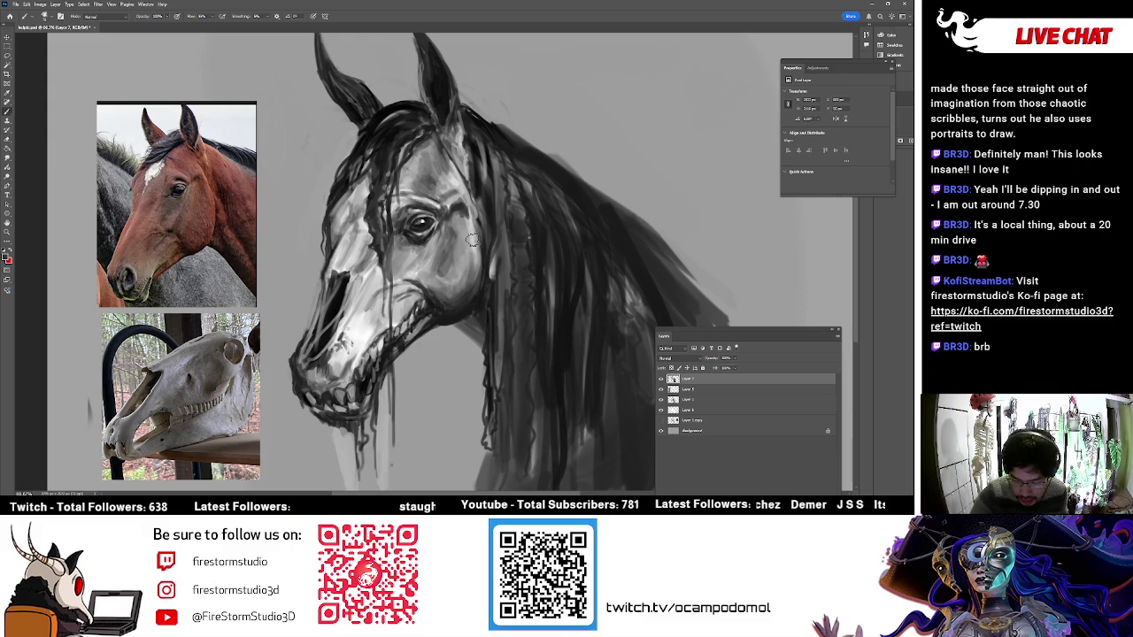
mouse_move(470, 235)
mouse_down()
mouse_move(457, 301)
mouse_move(416, 297)
mouse_move(375, 330)
mouse_up()
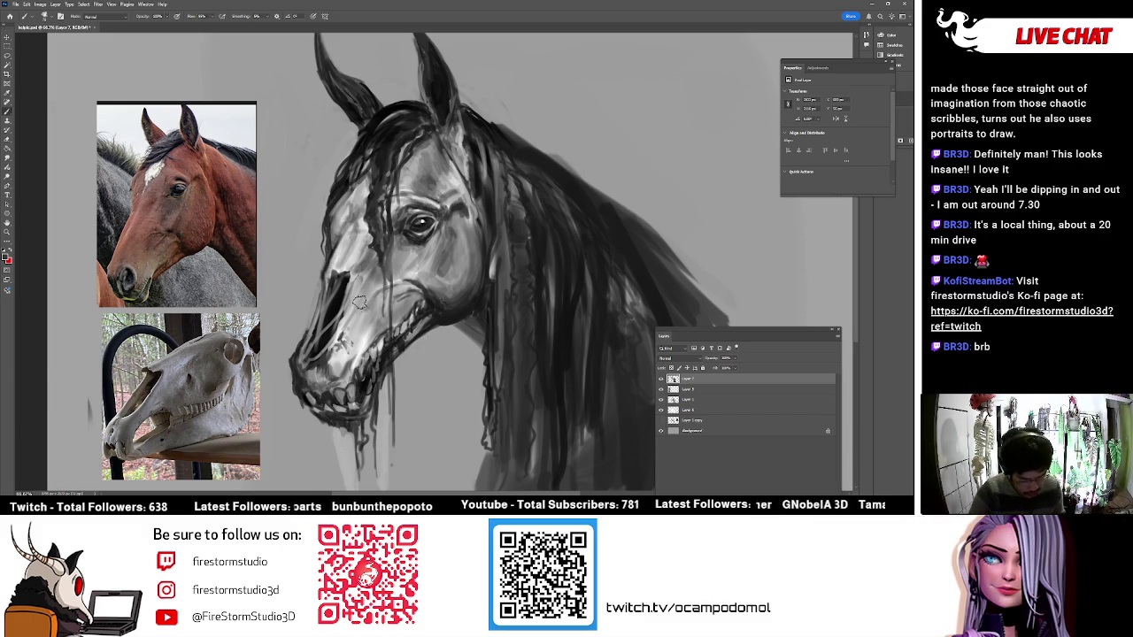
key(p)
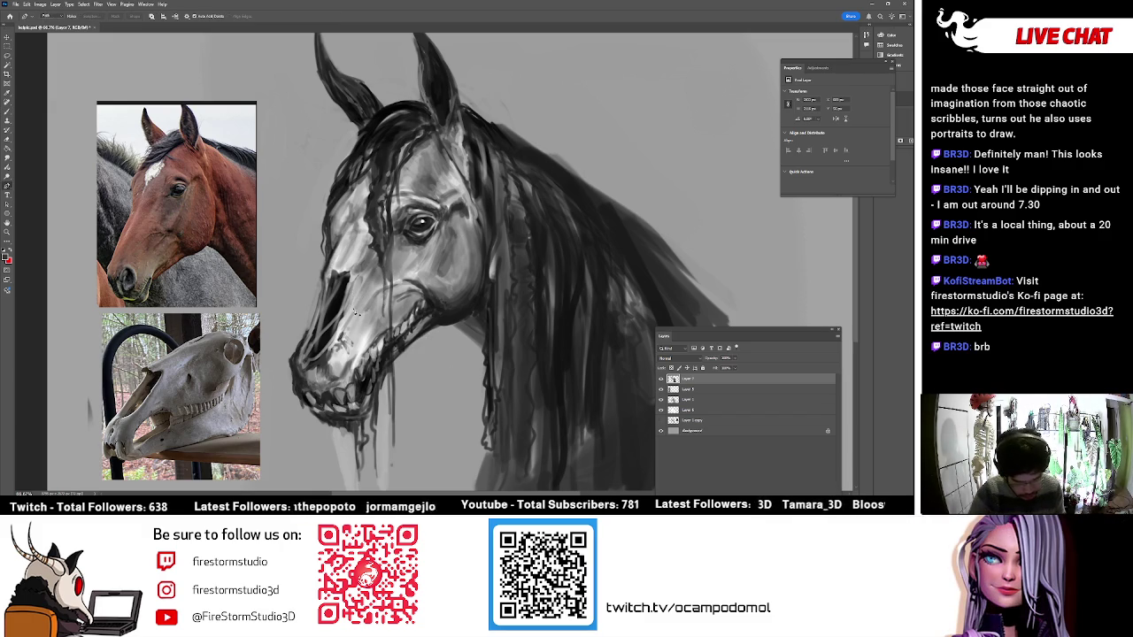
key(b)
key(b)
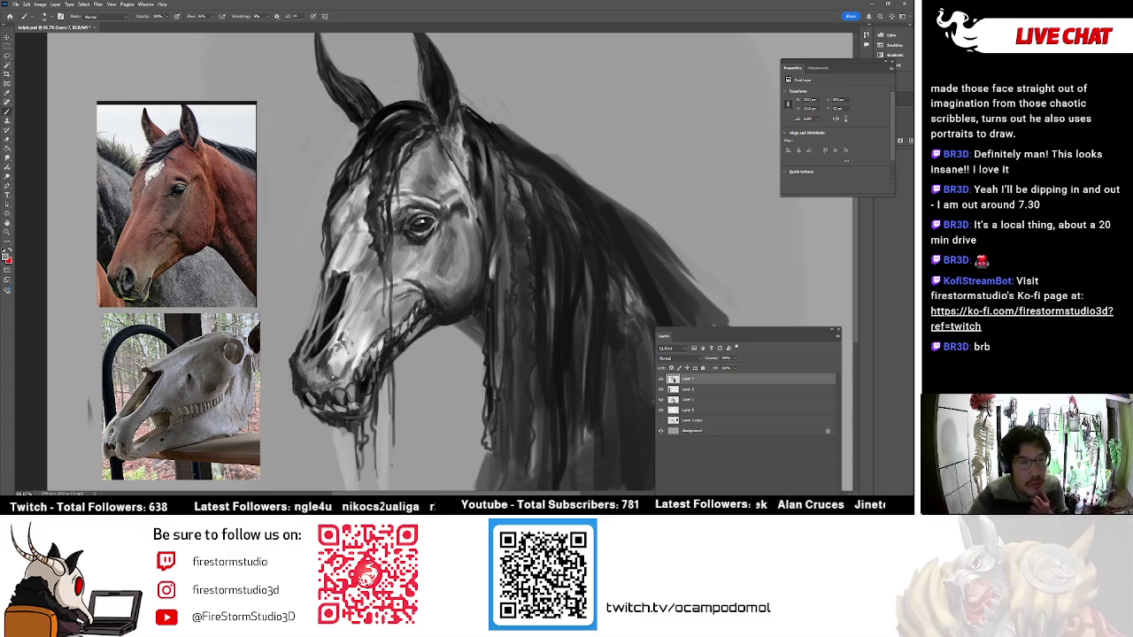
- Darken the nostril near the mouth and sample darker and lighter greys from the painting
drag(337, 294, 331, 281)
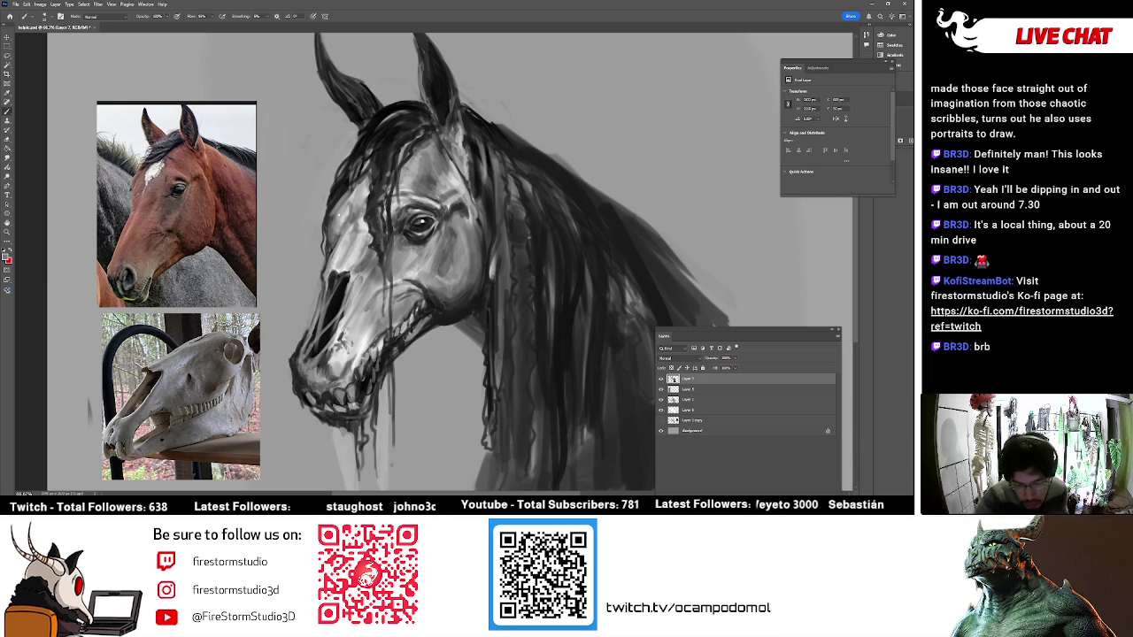
alt+click(335, 213)
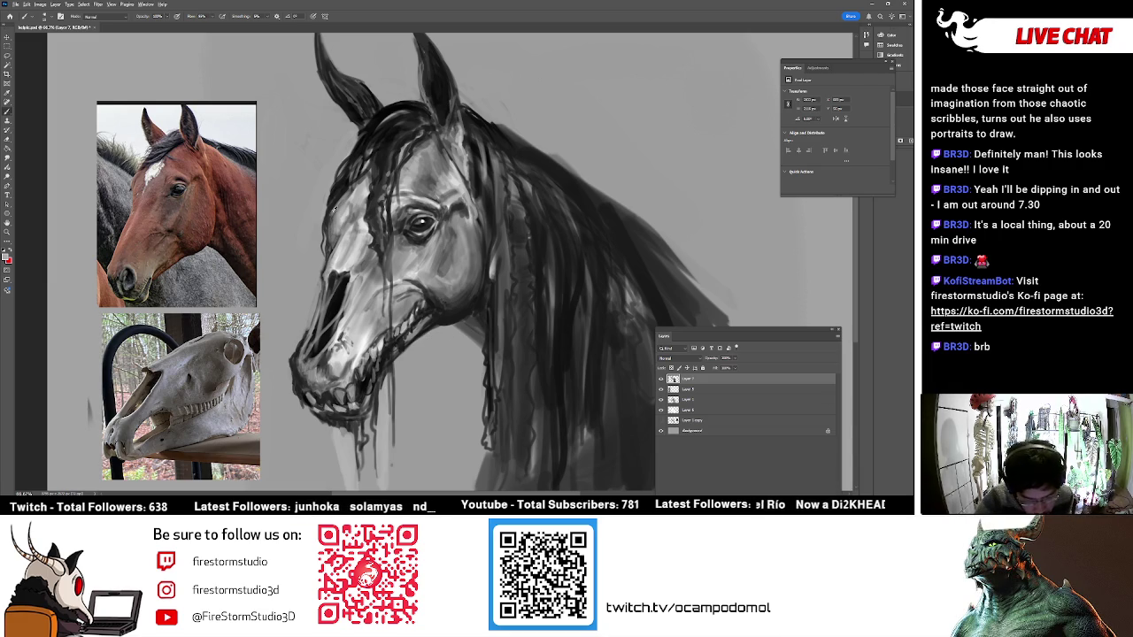
alt+click(341, 208)
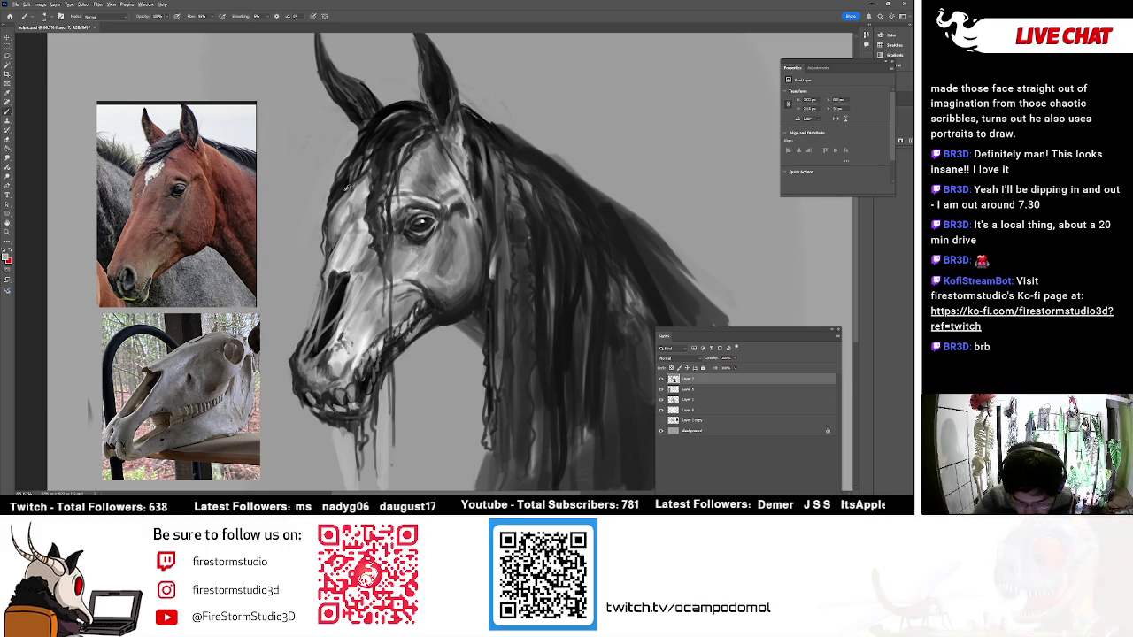
alt+click(350, 186)
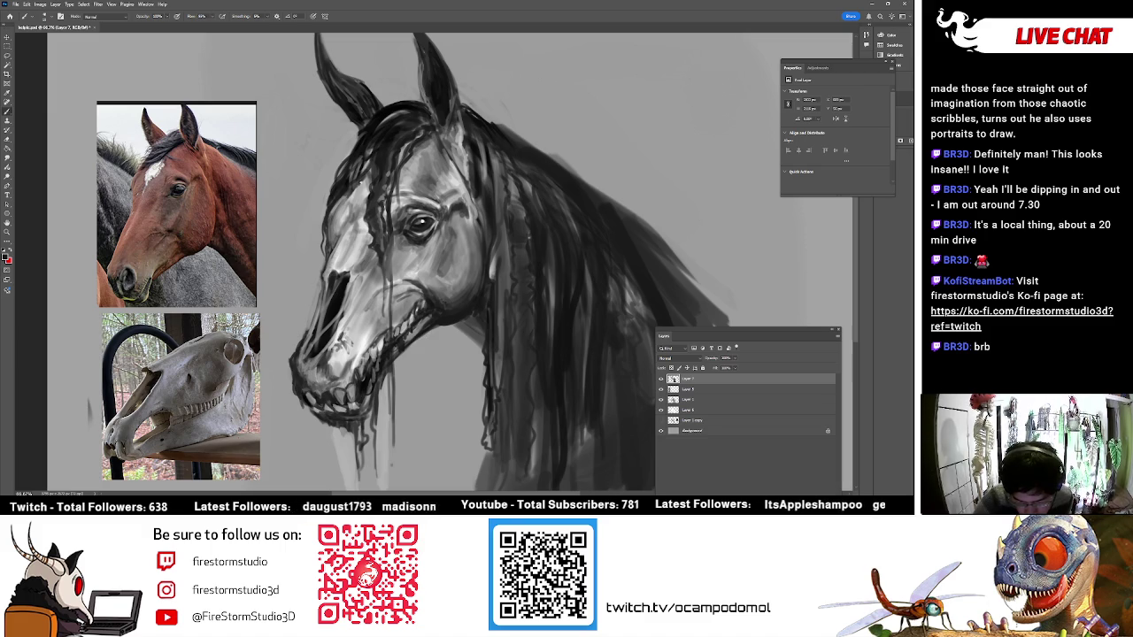
- Smudge the facial shading, then paint and undo a trial dark cheek stroke
key(r)
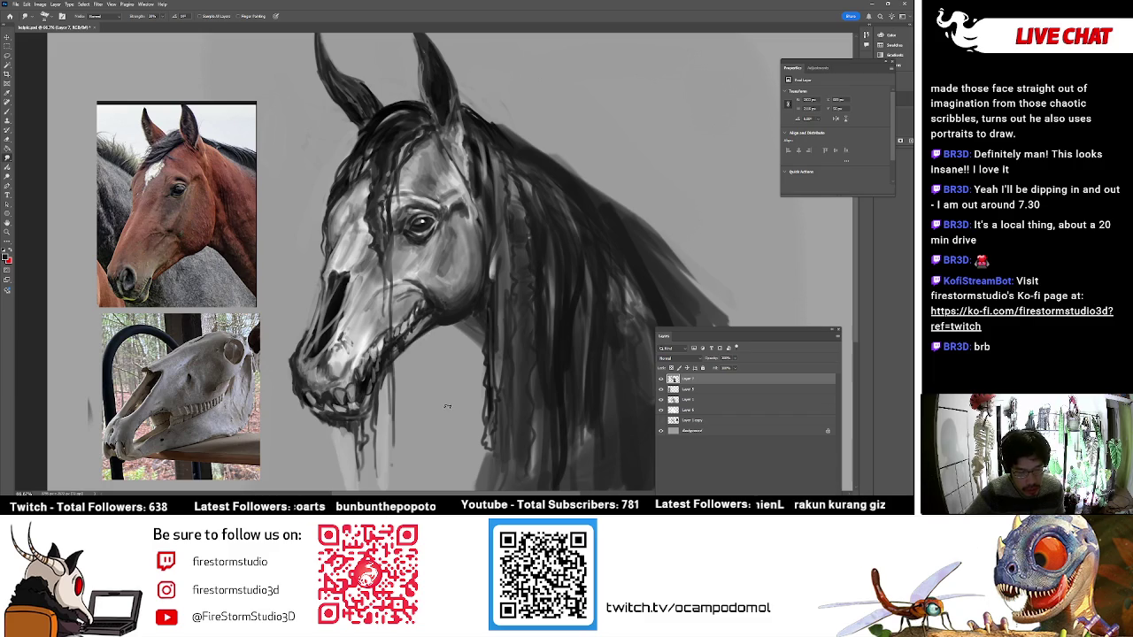
key(b)
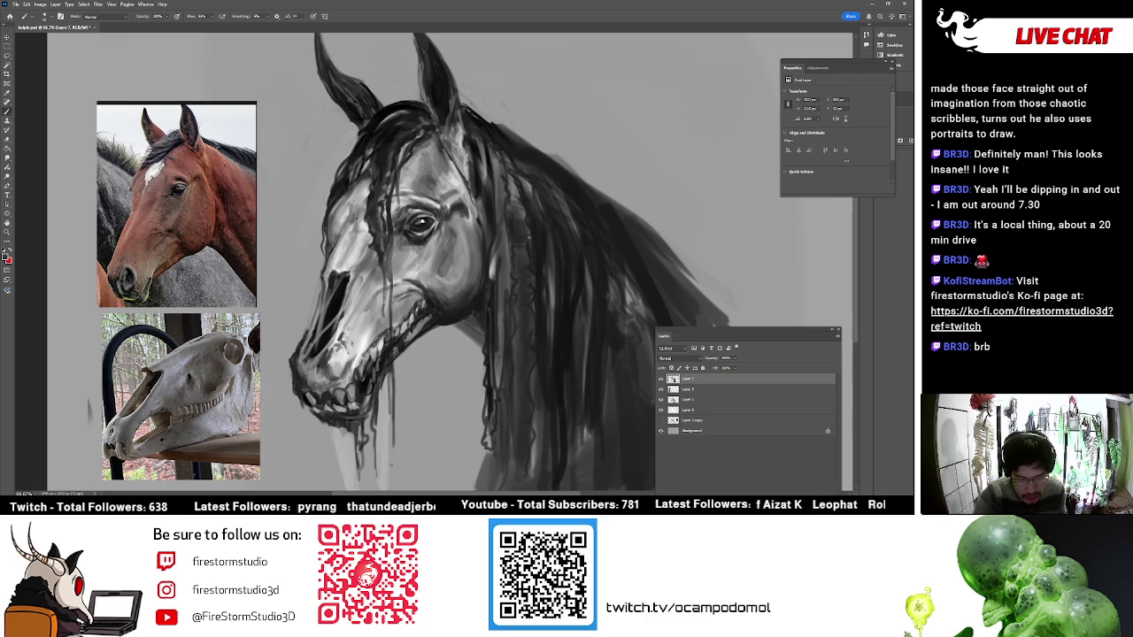
drag(324, 221, 317, 285)
key(ctrl+z)
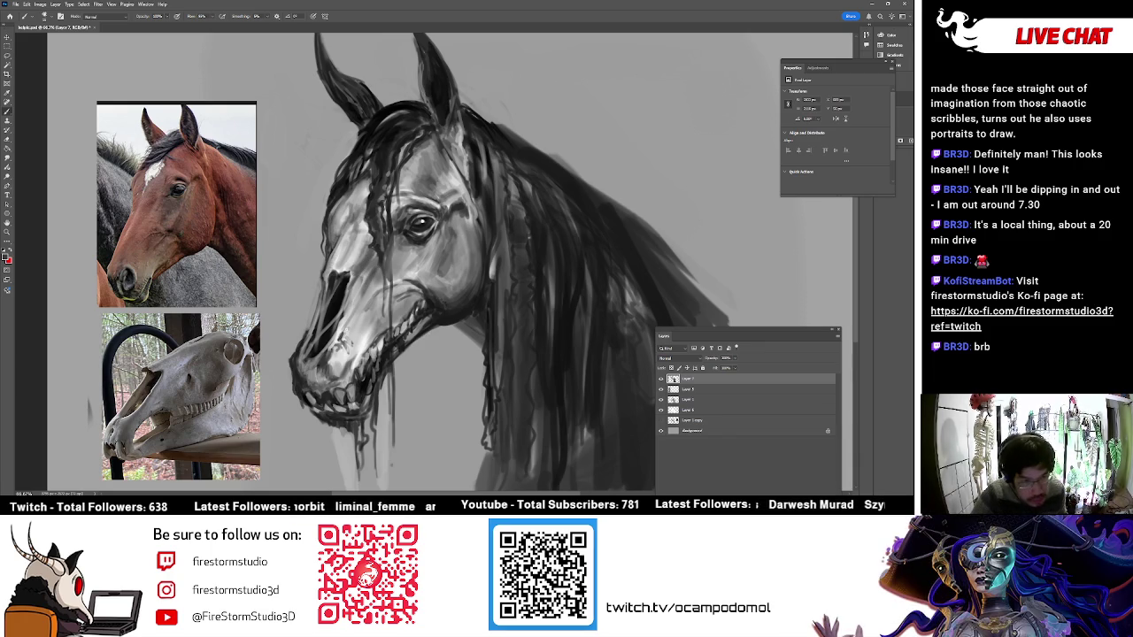
- Paint a small lighter patch on the muzzle and blend it with Smudge
key(r)
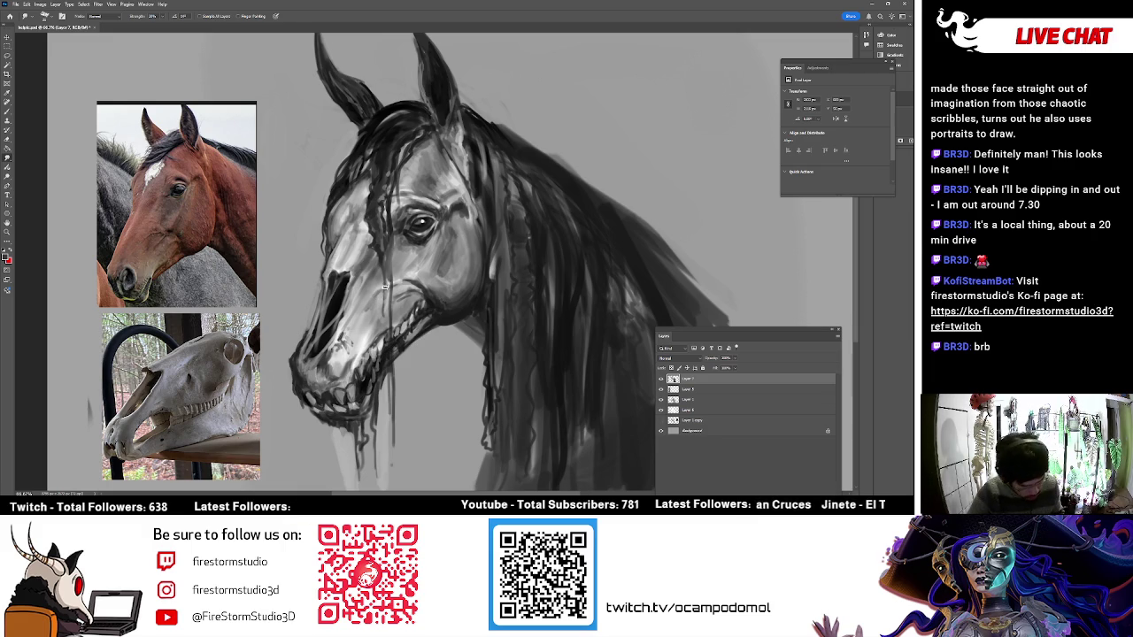
key(b)
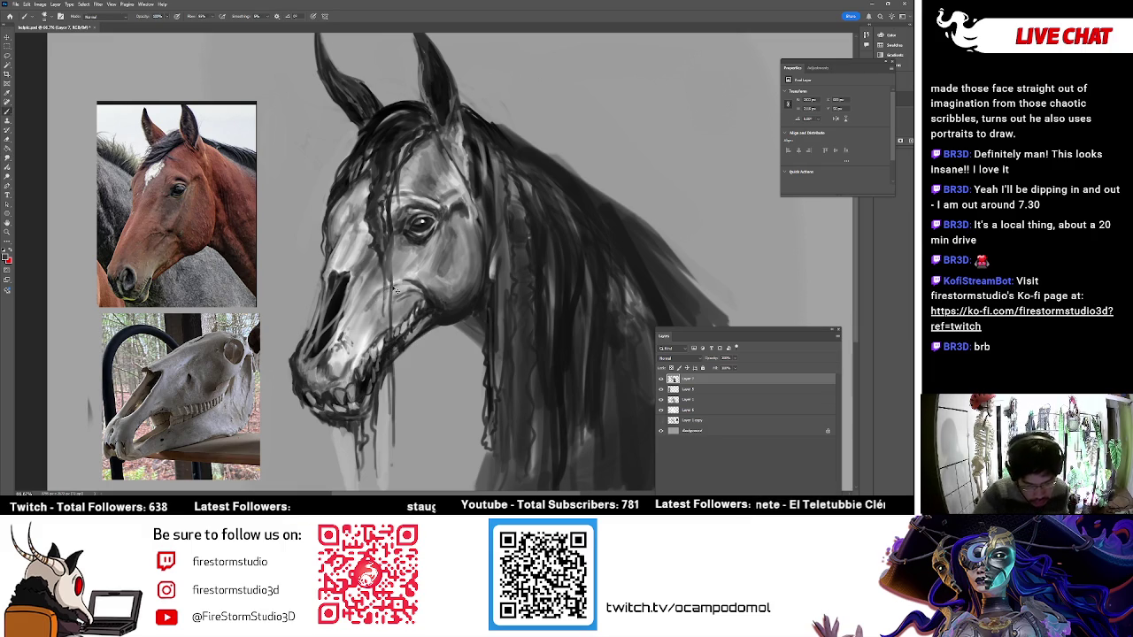
mouse_move(395, 290)
mouse_down()
mouse_move(377, 296)
mouse_move(390, 290)
mouse_up()
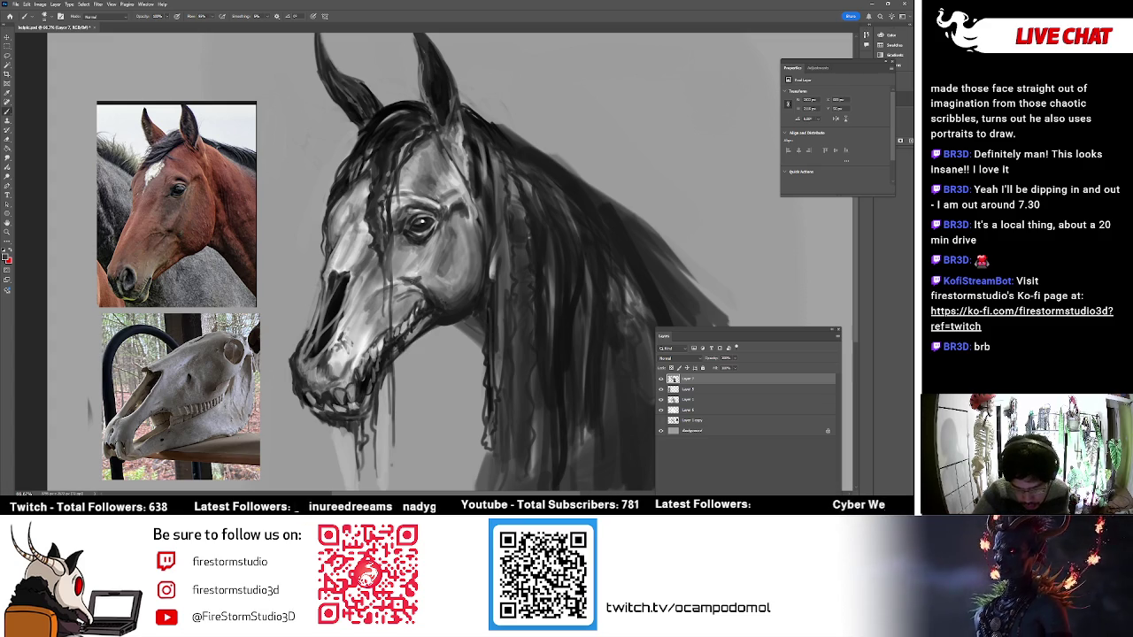
key(r)
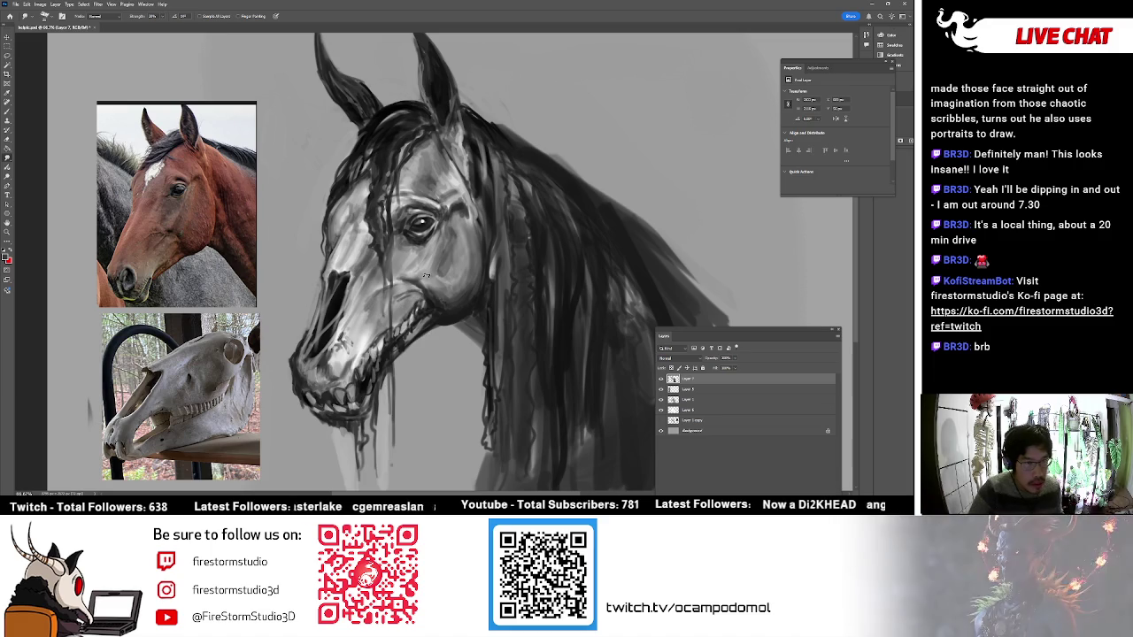
- Paint a lighter grey stroke along the left edge of the horse's face
key(b)
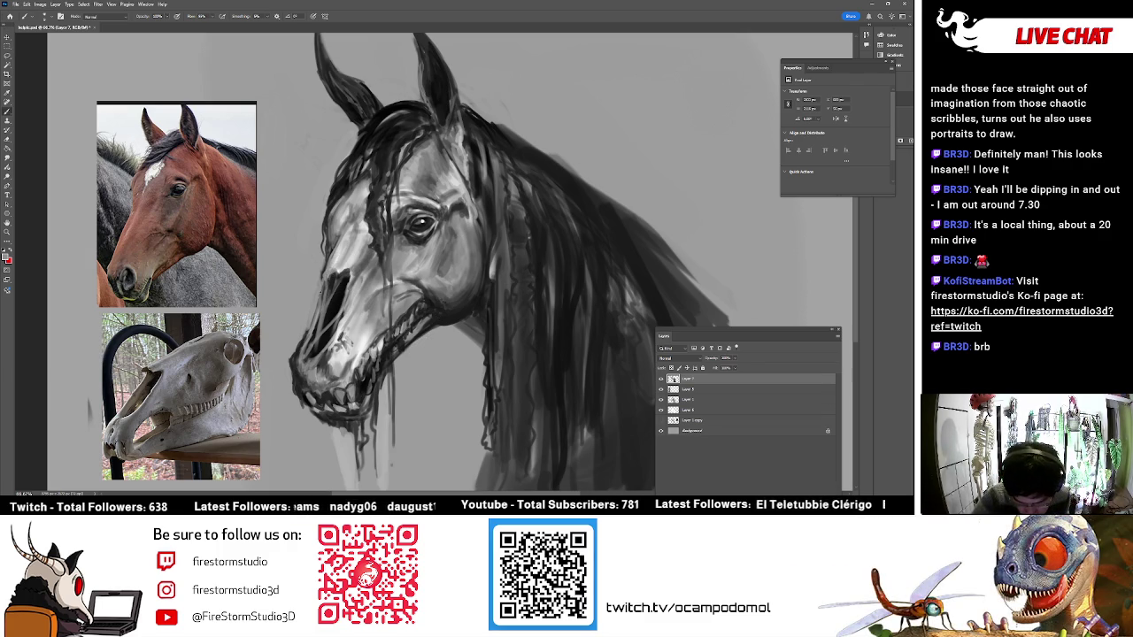
drag(324, 274, 318, 311)
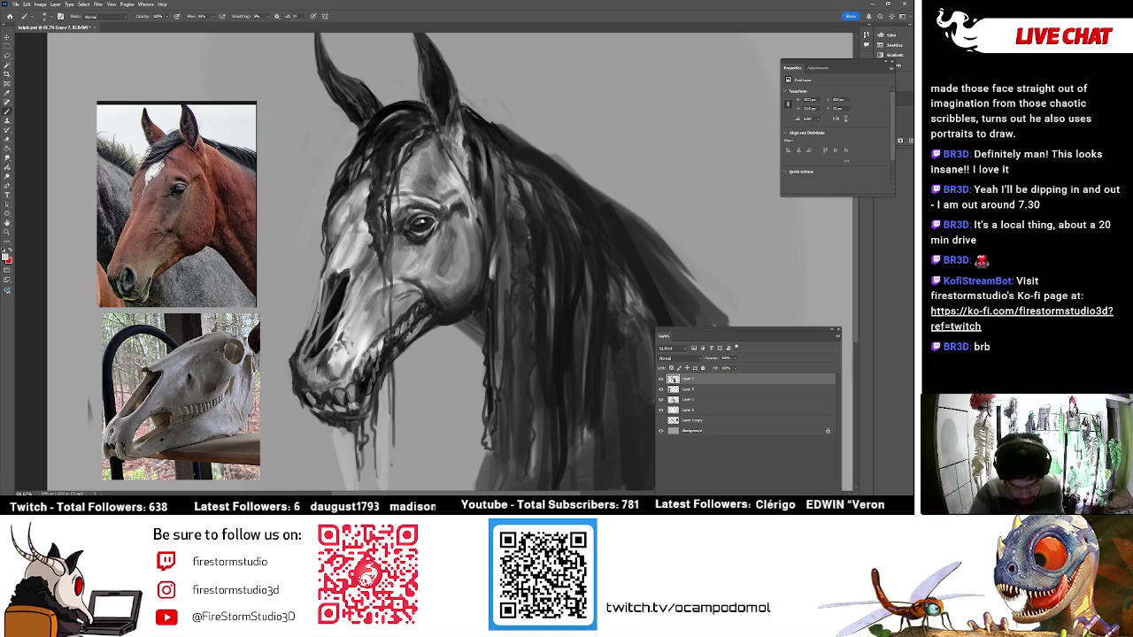